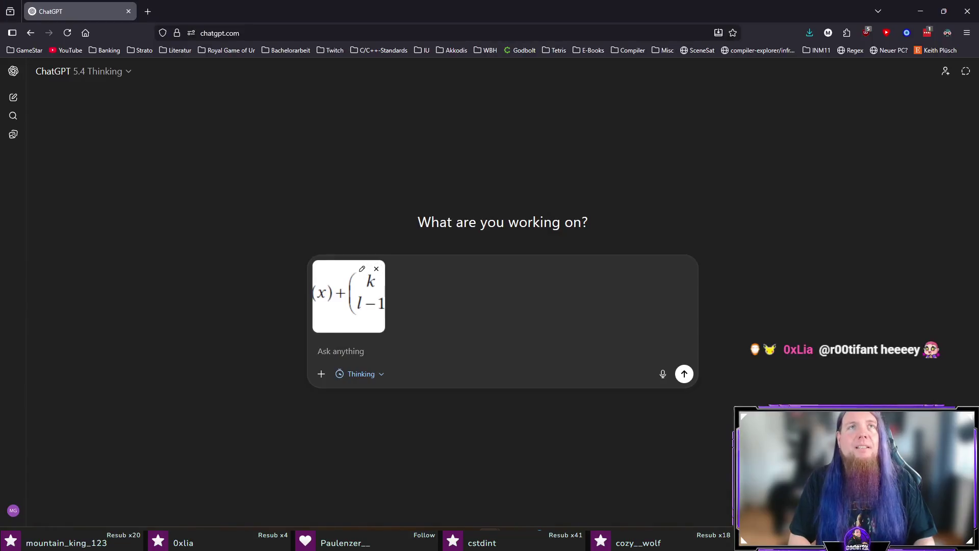
text(Ist das eine bekannte Funktion, also irgendetwas besonderes?)
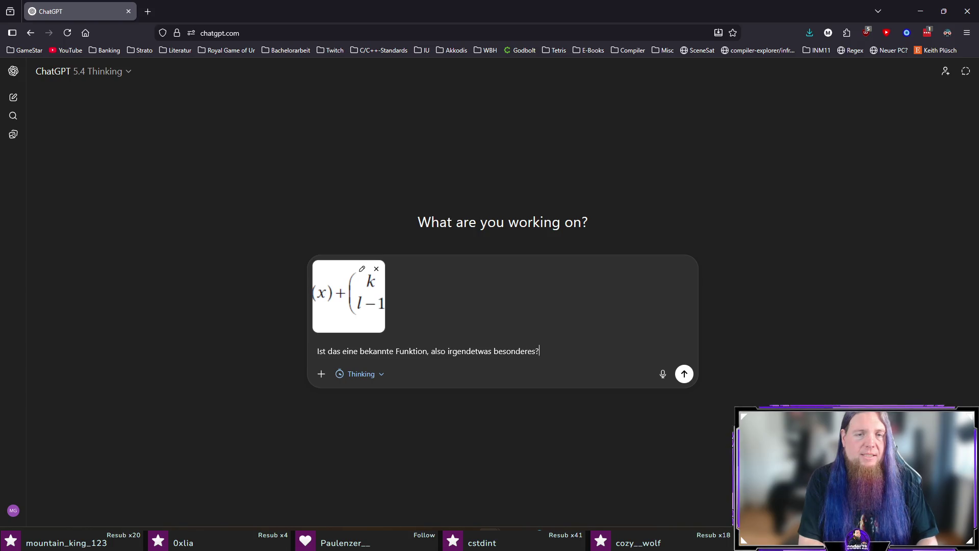
Send the question asking whether the attached binomial-coefficient formula is a well-known function.
key(Return)
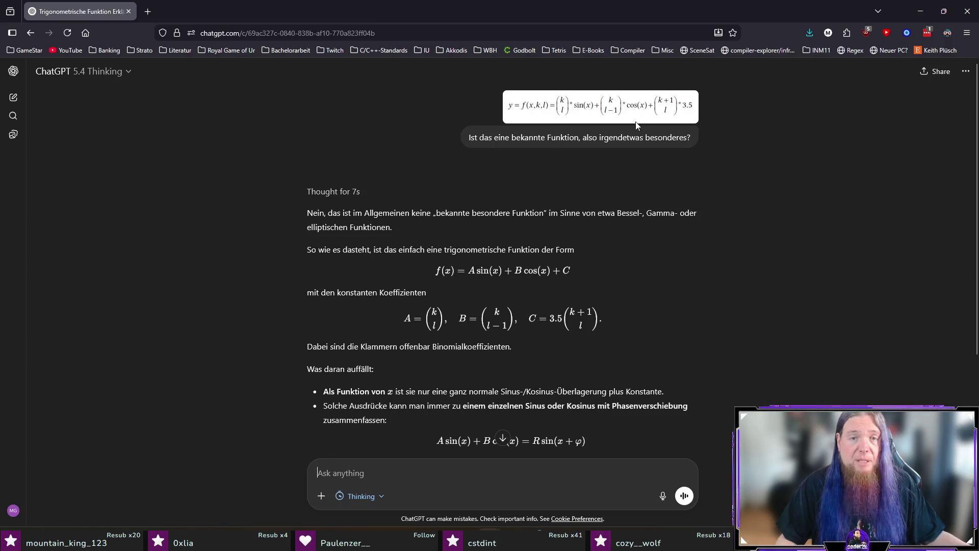
scroll(763, 285, down, 1)
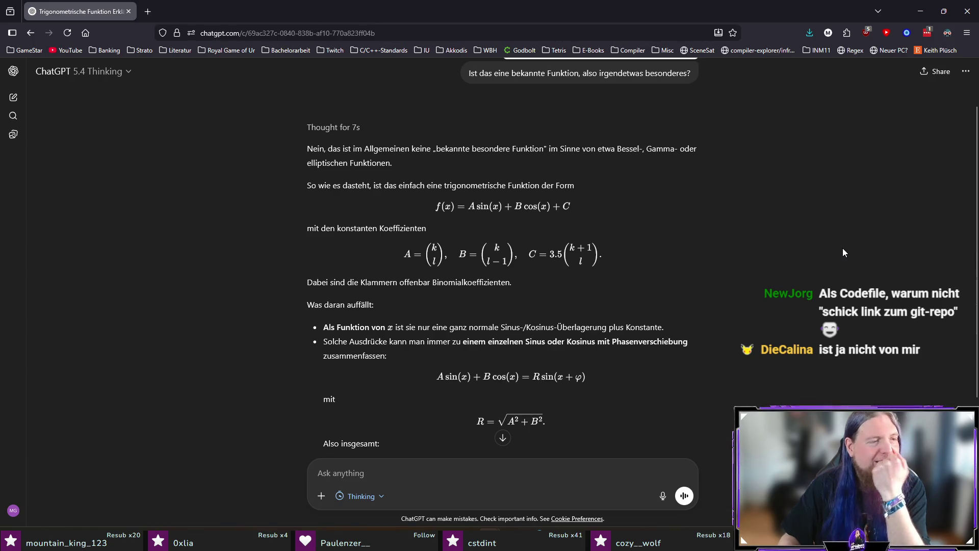
scroll(813, 270, down, 2)
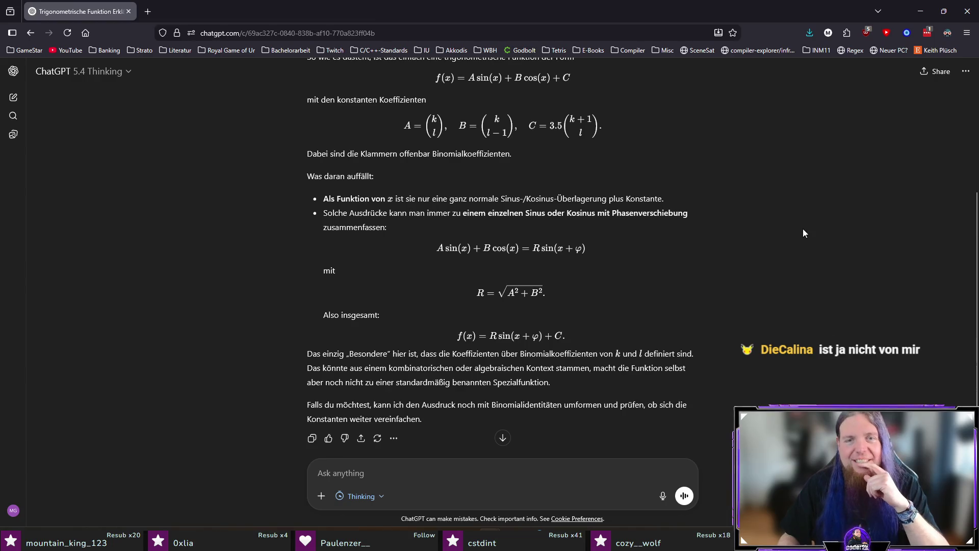
scroll(802, 229, down, 1)
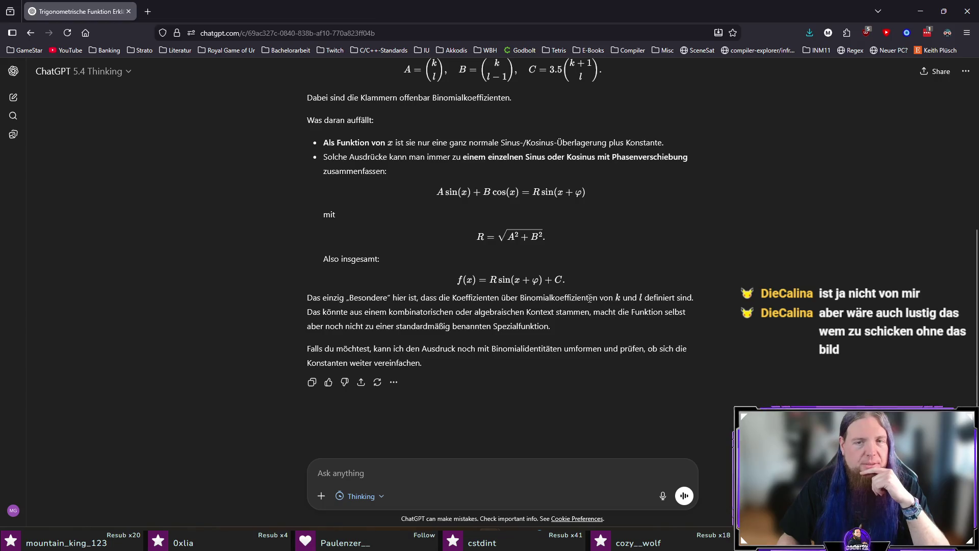
Close the browser window once the sine–cosine sum answer has been read.
click(964, 11)
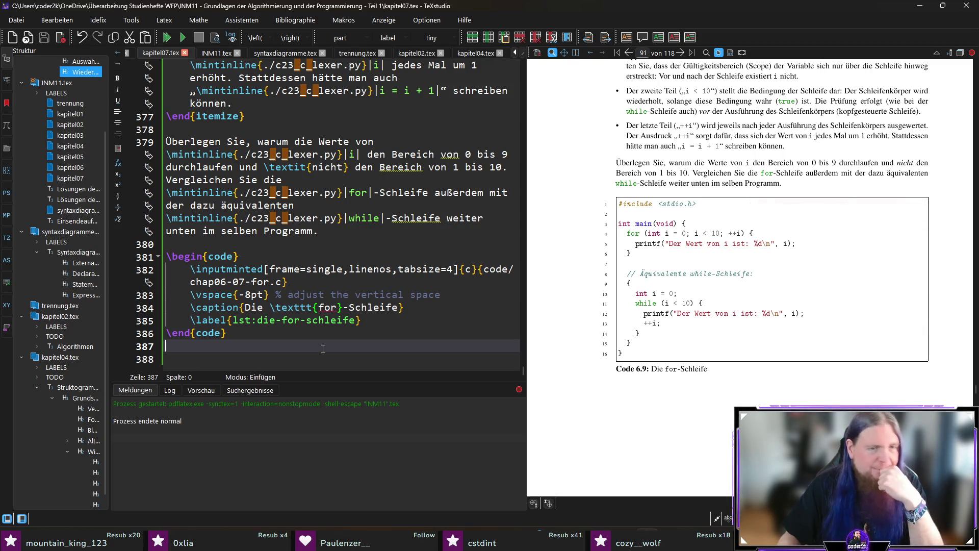
Clean up the blank lines after \end{code} and recompile the chapter with F5.
key(Return)
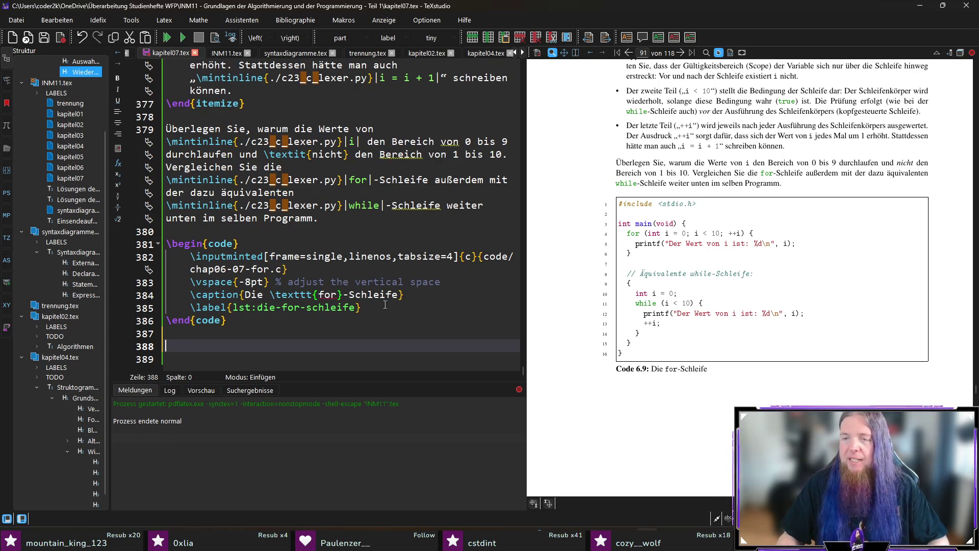
key(ctrl+shift+F11)
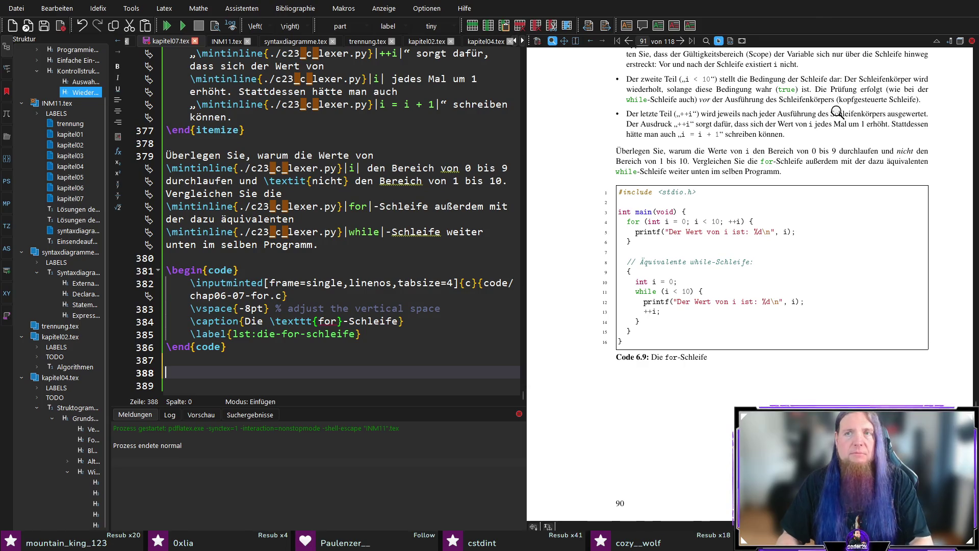
key(ctrl+shift+F11)
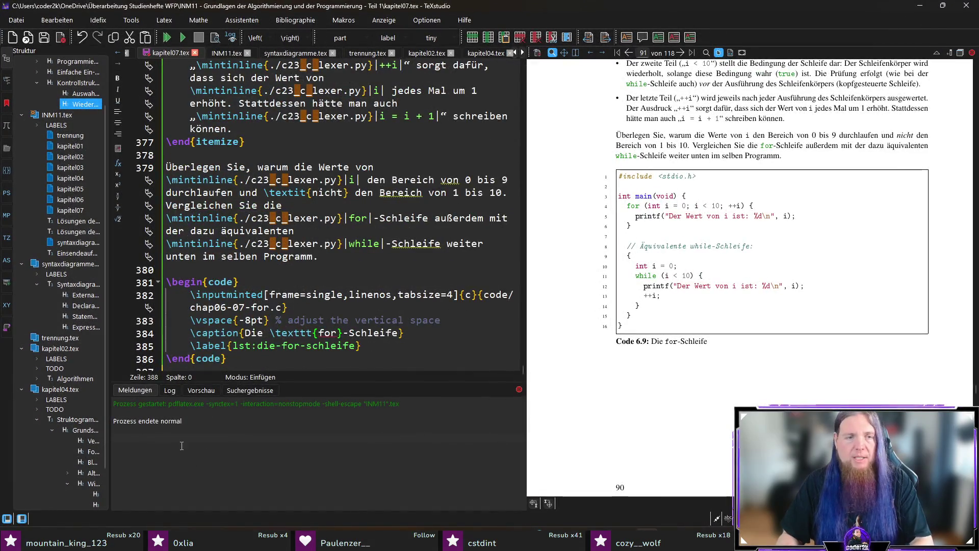
scroll(235, 345, down, 1)
key(BackSpace)
key(BackSpace)
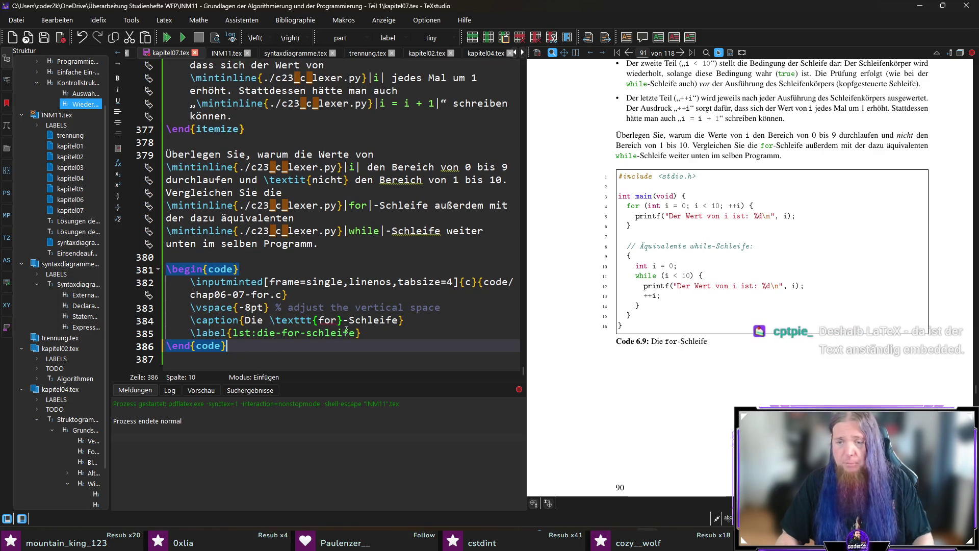
key(F5)
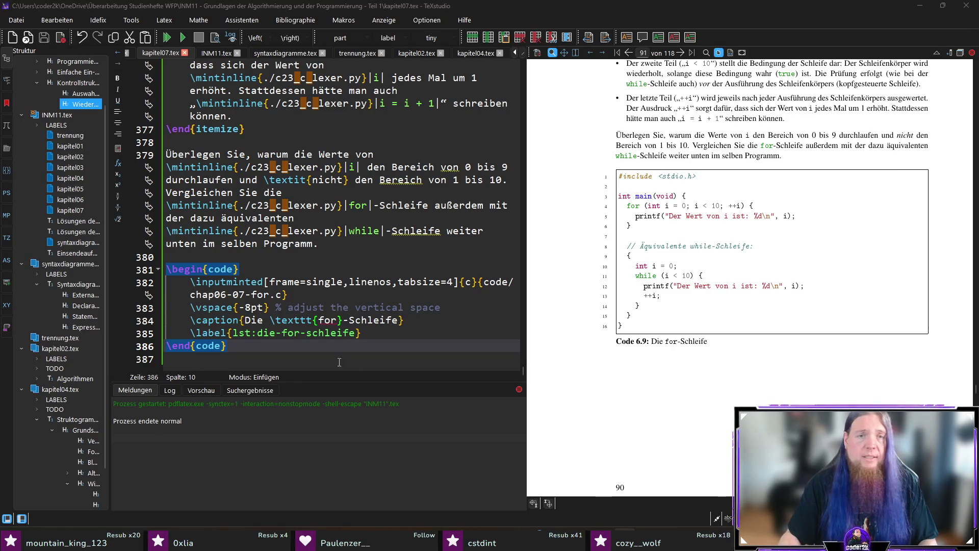
click(292, 359)
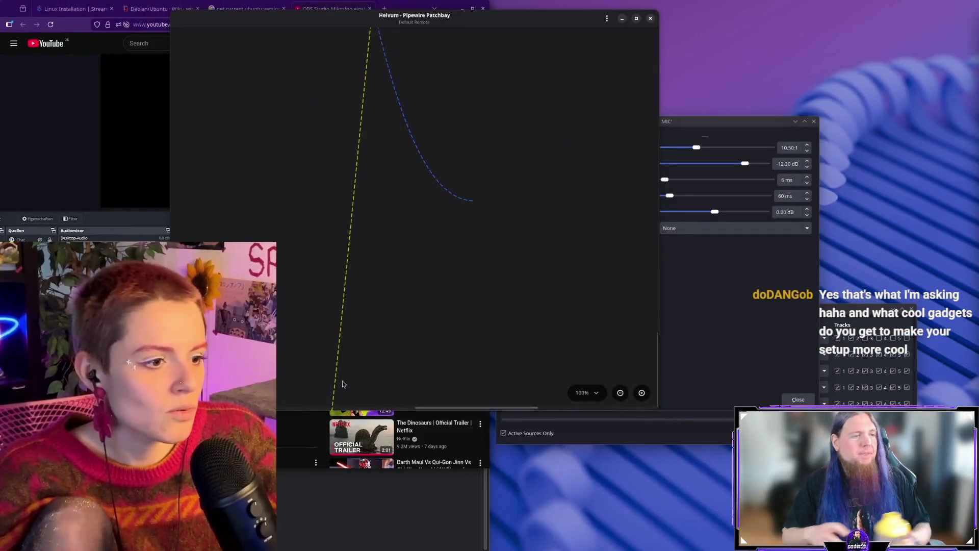
click(586, 393)
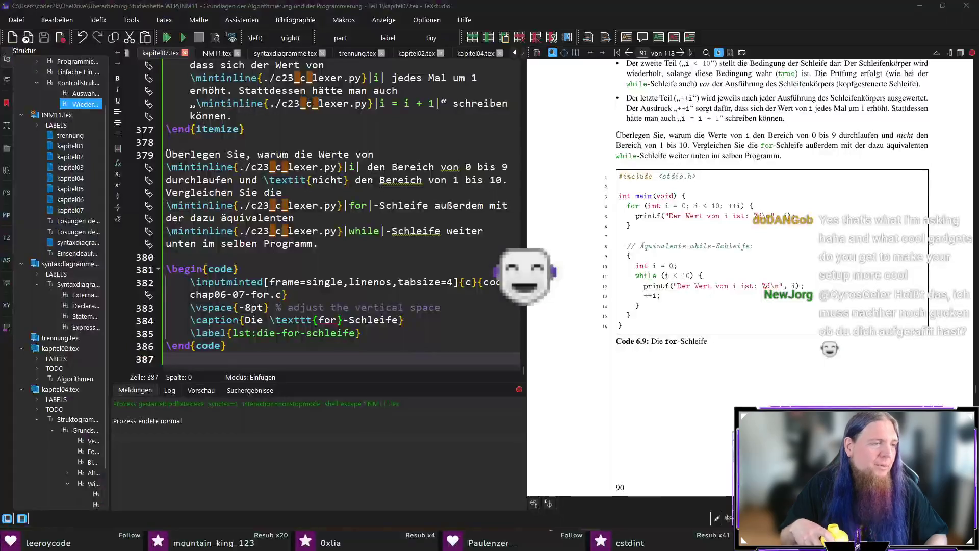